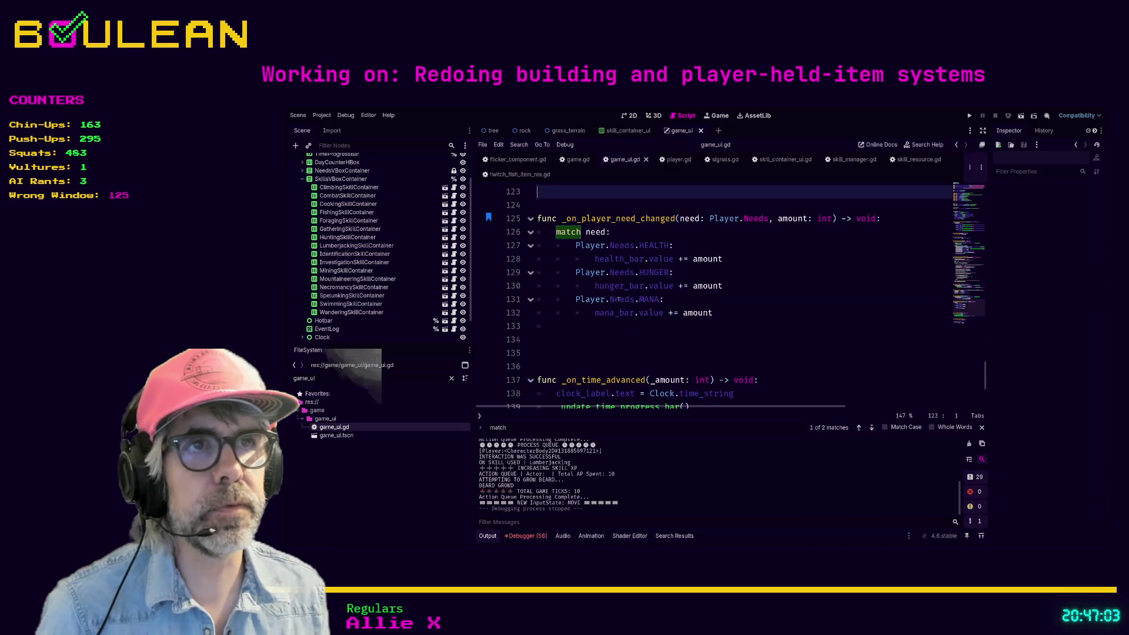
- Delete the two extra blank lines after the match block in game_ui.gd
scroll(619, 300, "up", 2)
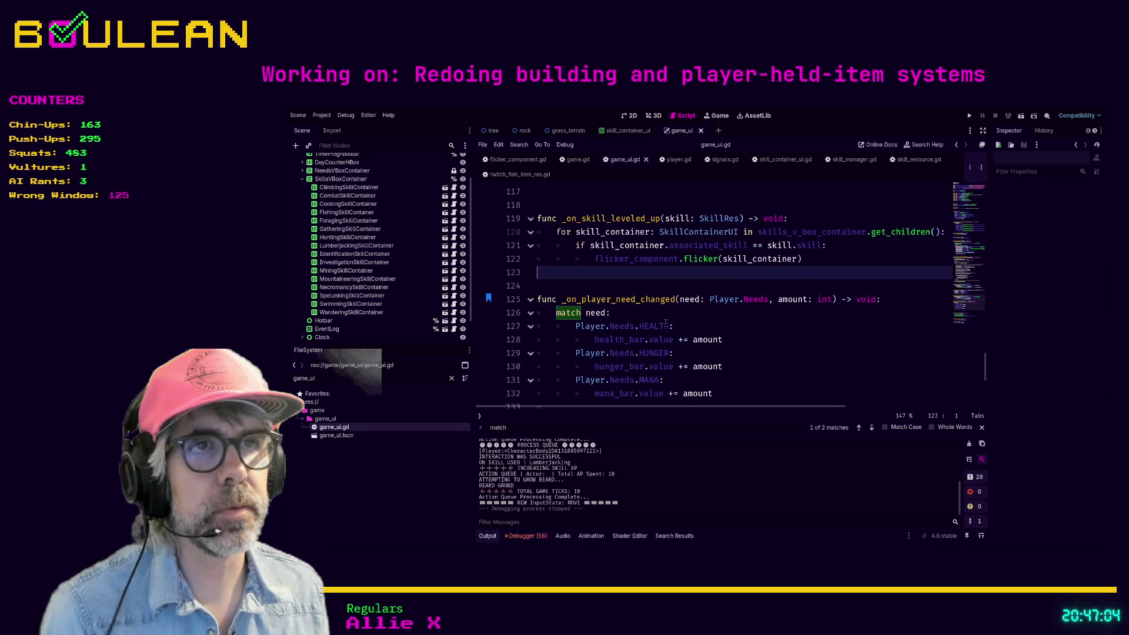
left_click(607, 286)
scroll(607, 286, "up", 2)
scroll(608, 286, "down", 5)
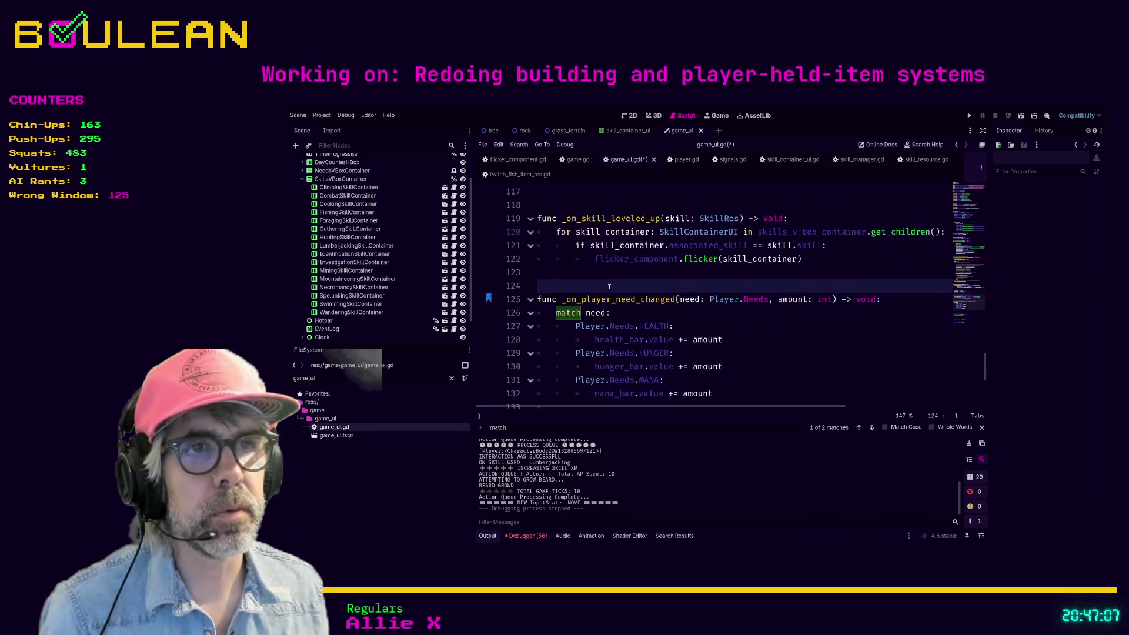
left_click(595, 294)
key("BackSpace")
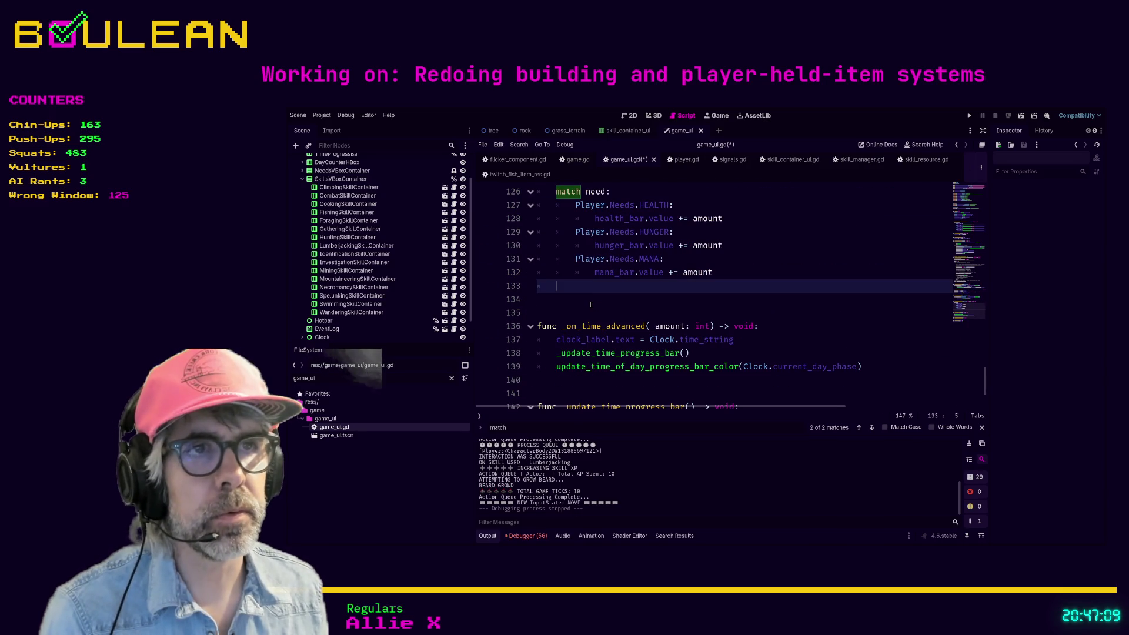
key("Delete")
- Add a blank line after _update_time_progress_bar and remove the extra one before _on_game_over
scroll(594, 302, "down", 2)
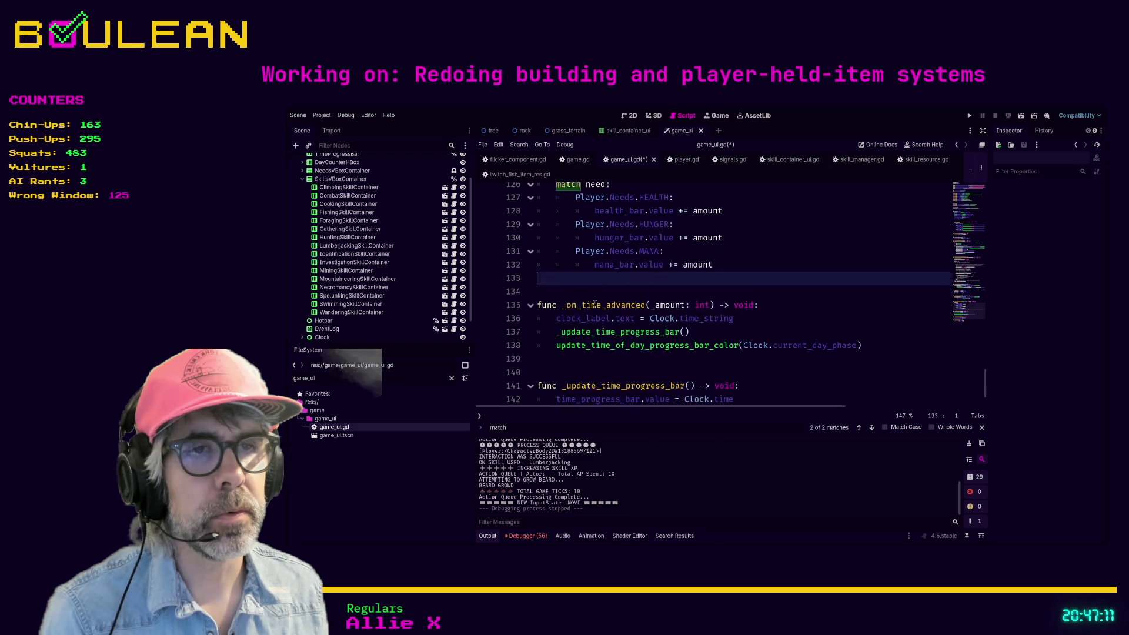
left_click(561, 351)
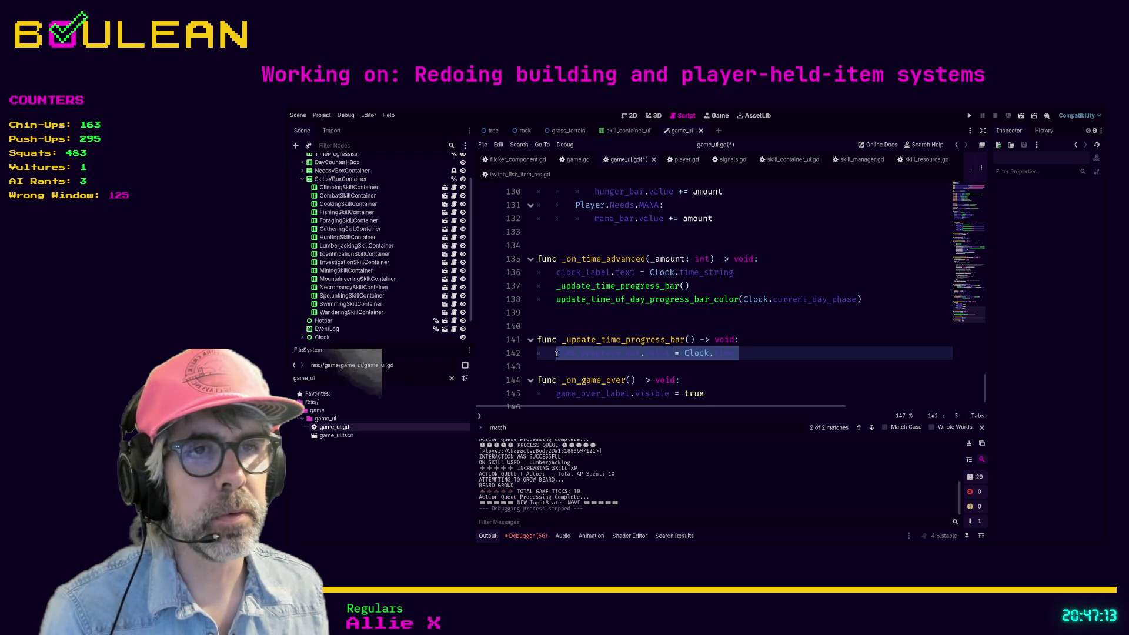
type("time")
key("Return")
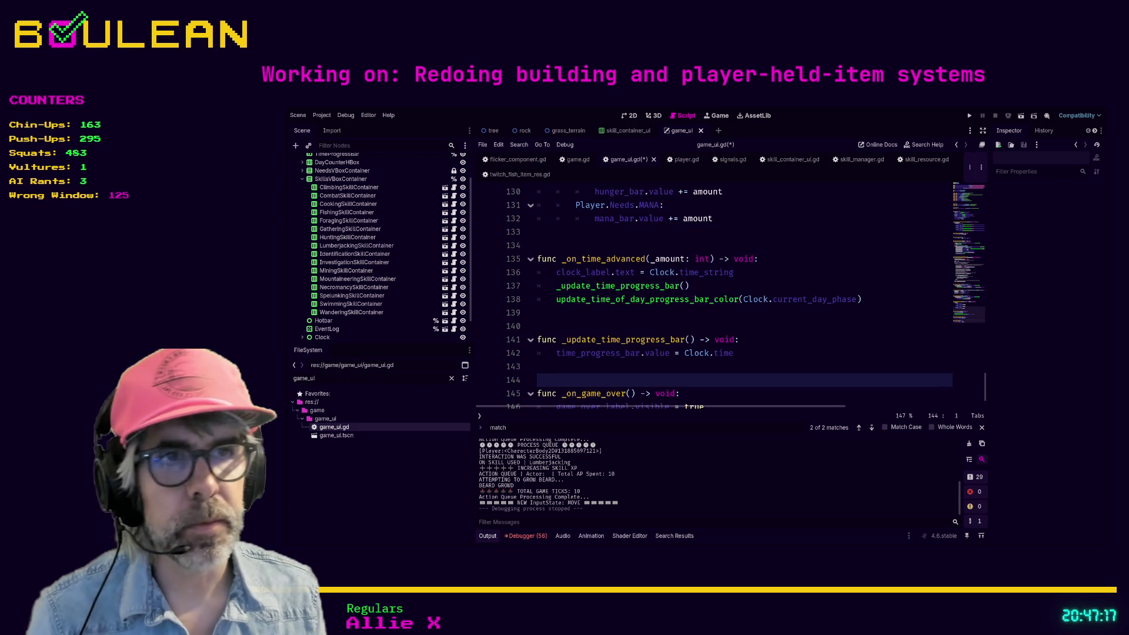
key("BackSpace")
- Check the spacing up through _ready, then save the script and run the game with F5
scroll(582, 363, "up", 8)
scroll(582, 363, "up", 2)
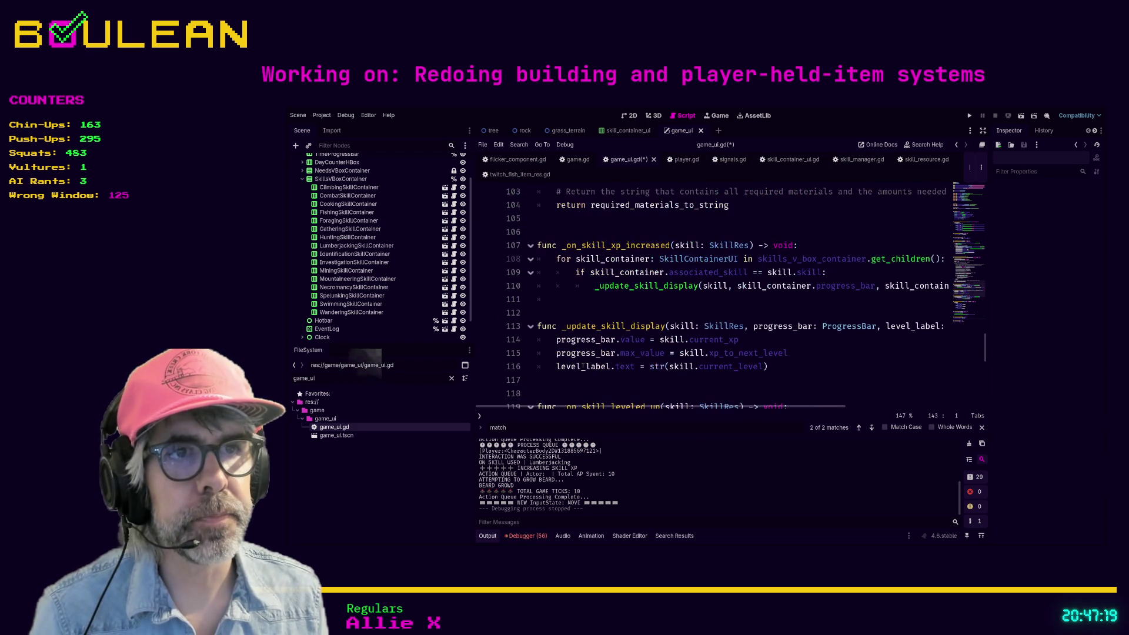
scroll(582, 367, "up", 2)
left_click(586, 360)
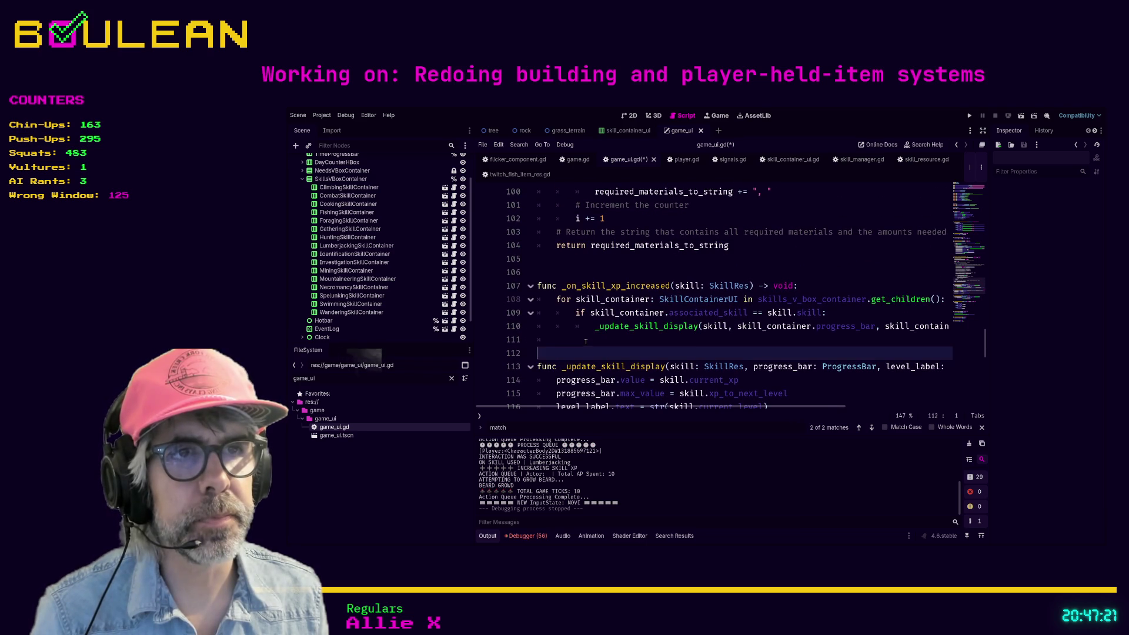
scroll(586, 336, "up", 6)
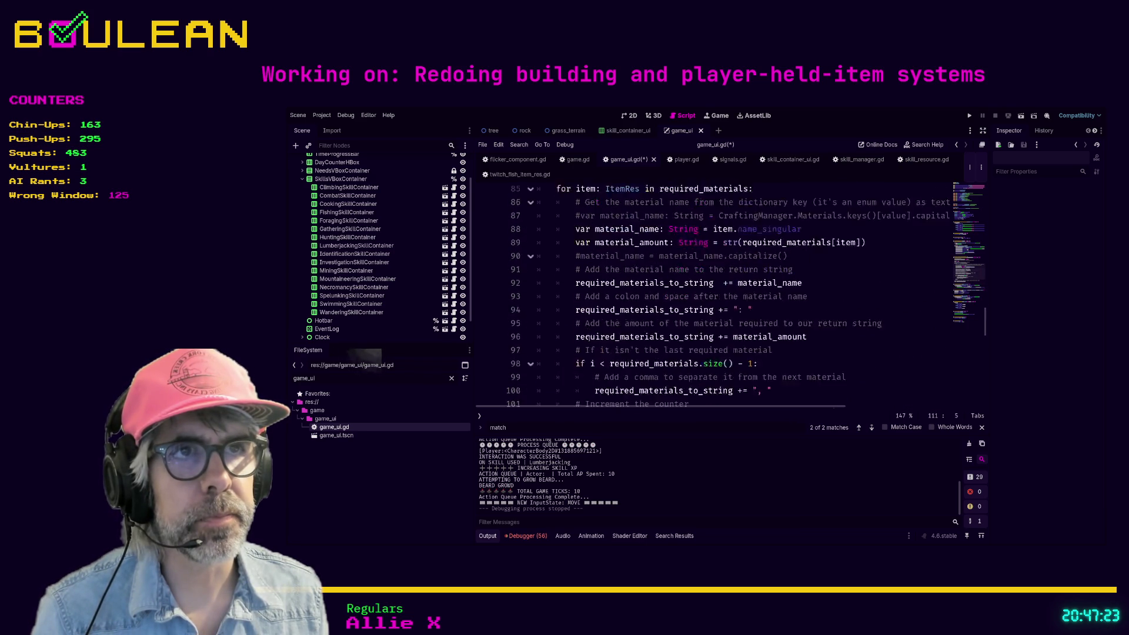
scroll(587, 339, "up", 7)
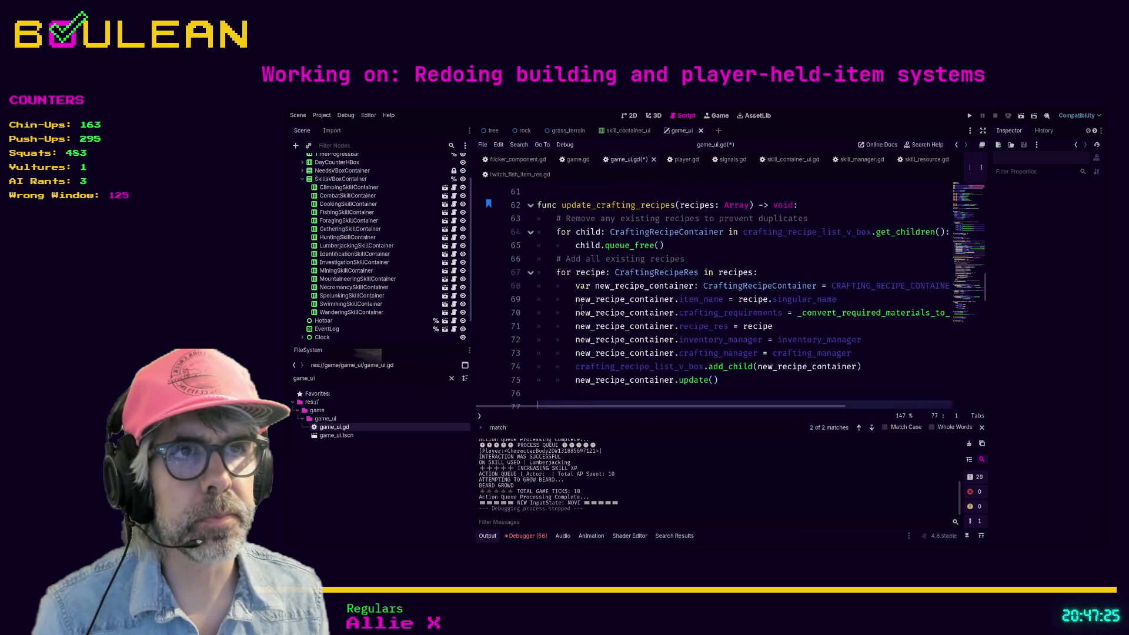
scroll(583, 315, "up", 6)
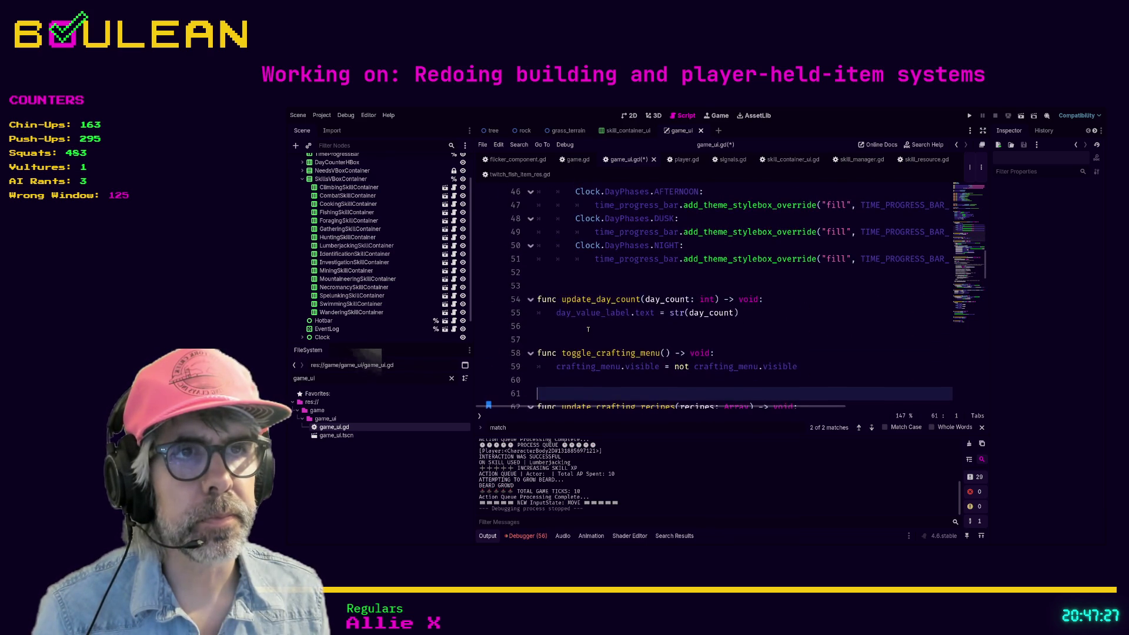
scroll(586, 324, "up", 6)
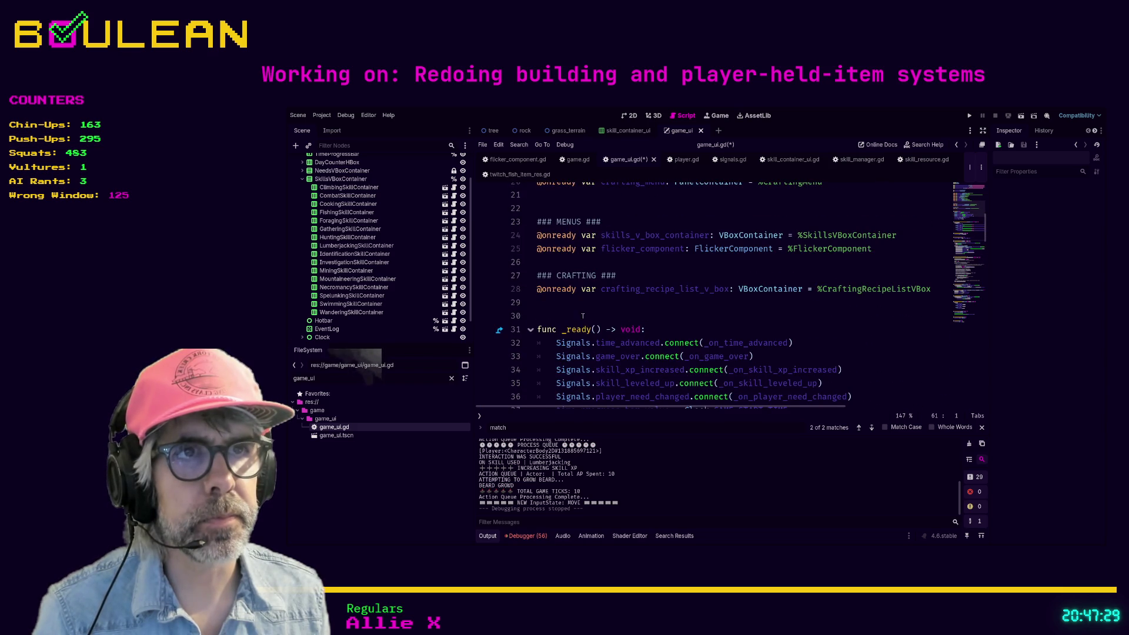
left_click(583, 316)
key("ctrl+s")
key("F5")
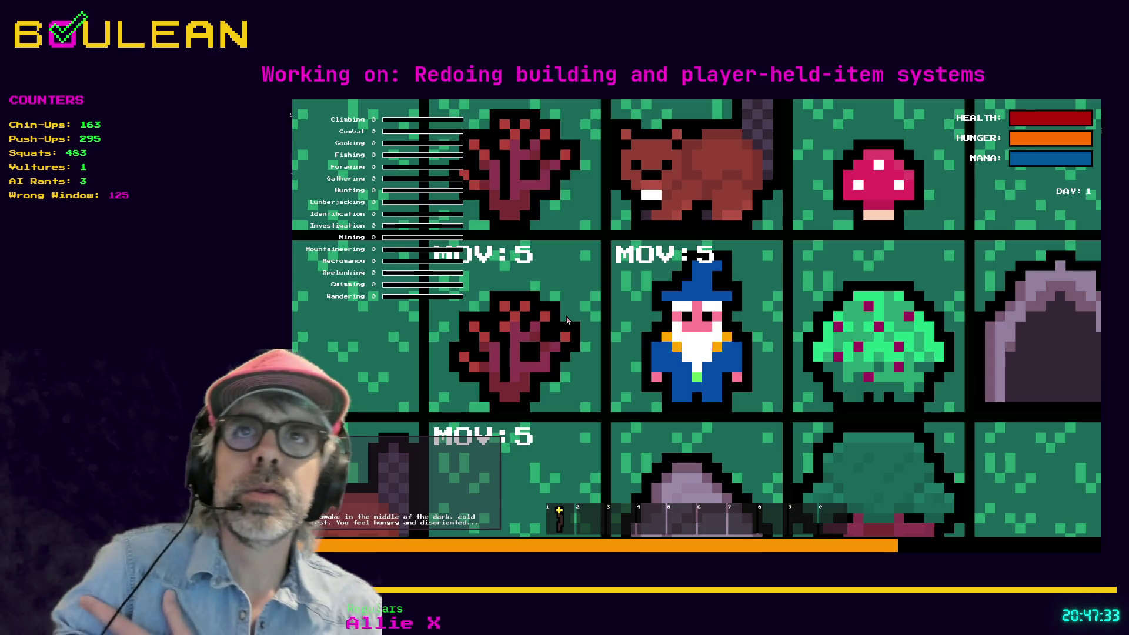
- Collect Sapling sticks, attack the Beaver, and pick red mushrooms and a berry, then stop the game
scroll(567, 320, "down", 5)
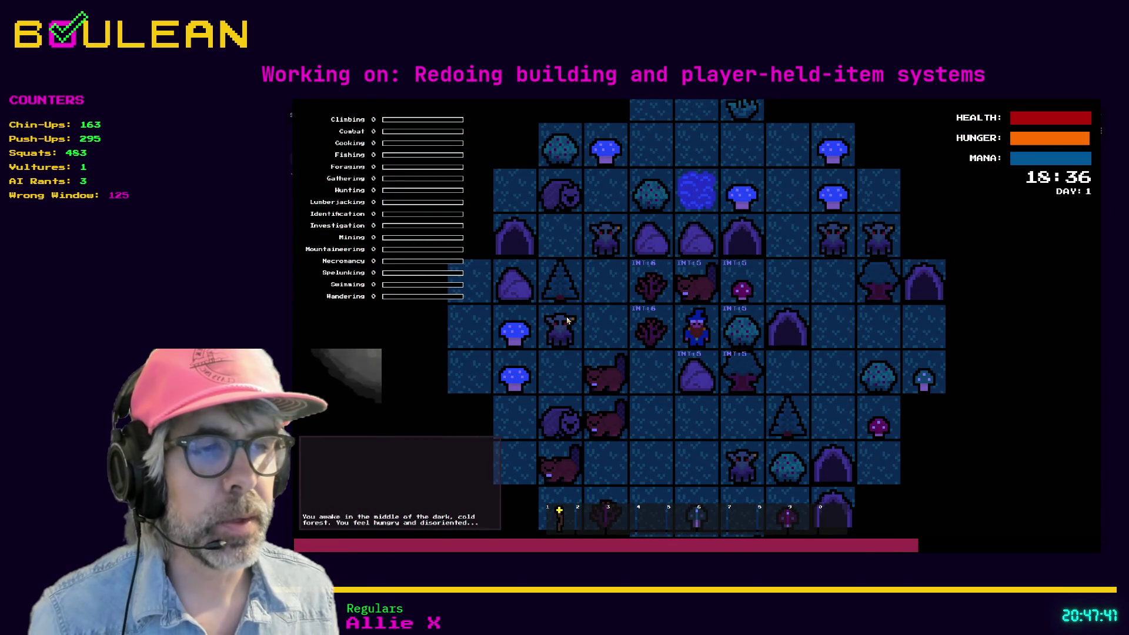
key("Left")
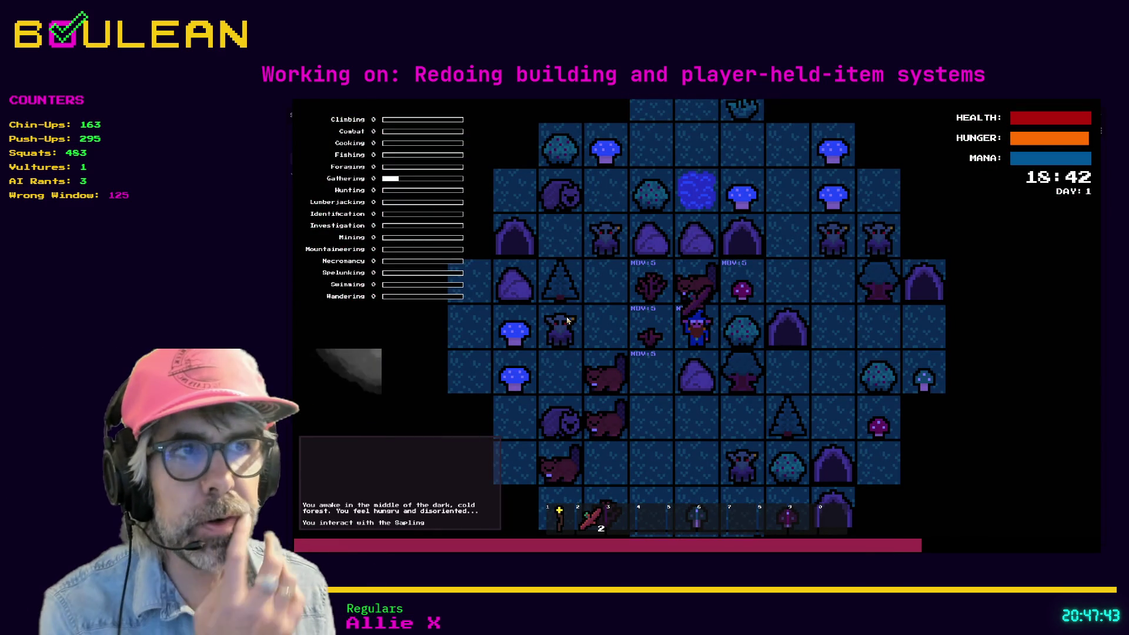
key("Up")
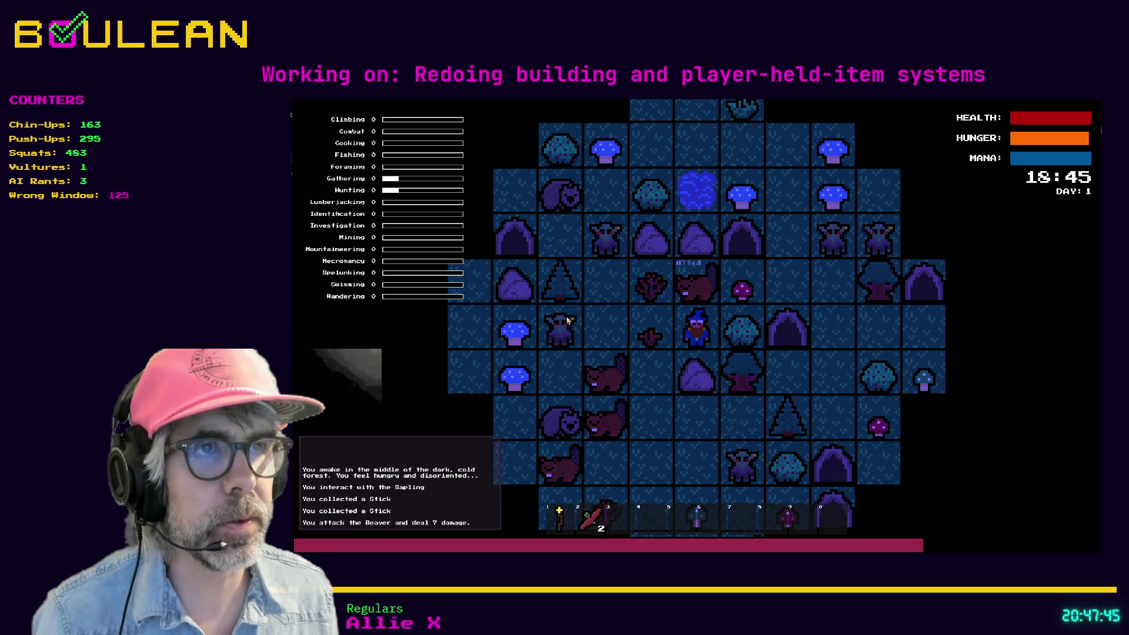
key("Up")
key("Up")
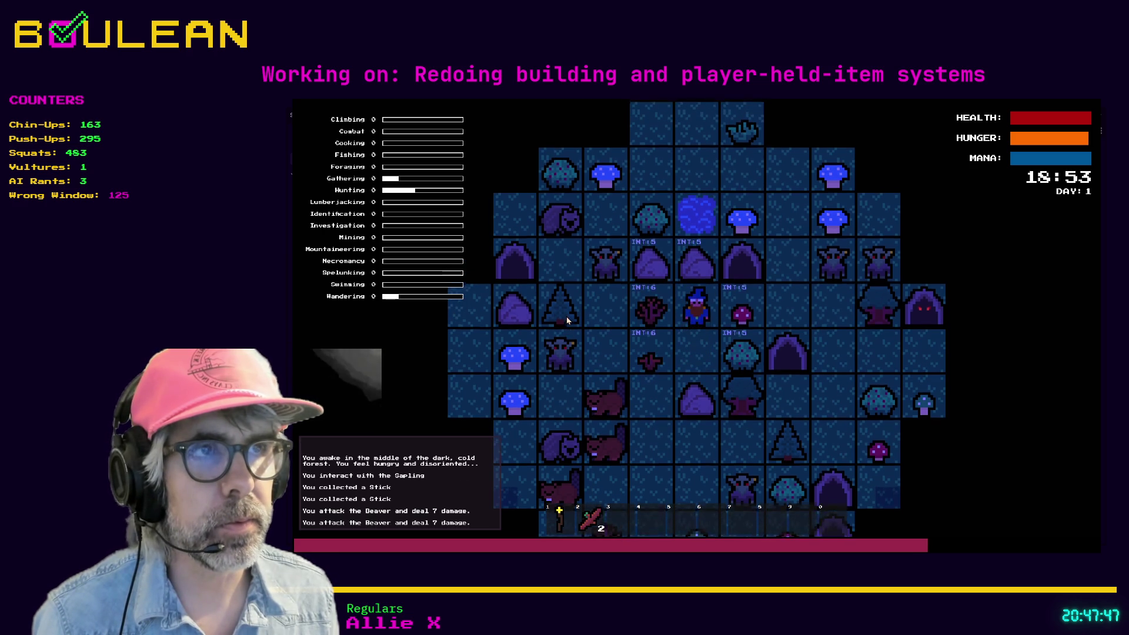
key("Right")
key("e")
key("e")
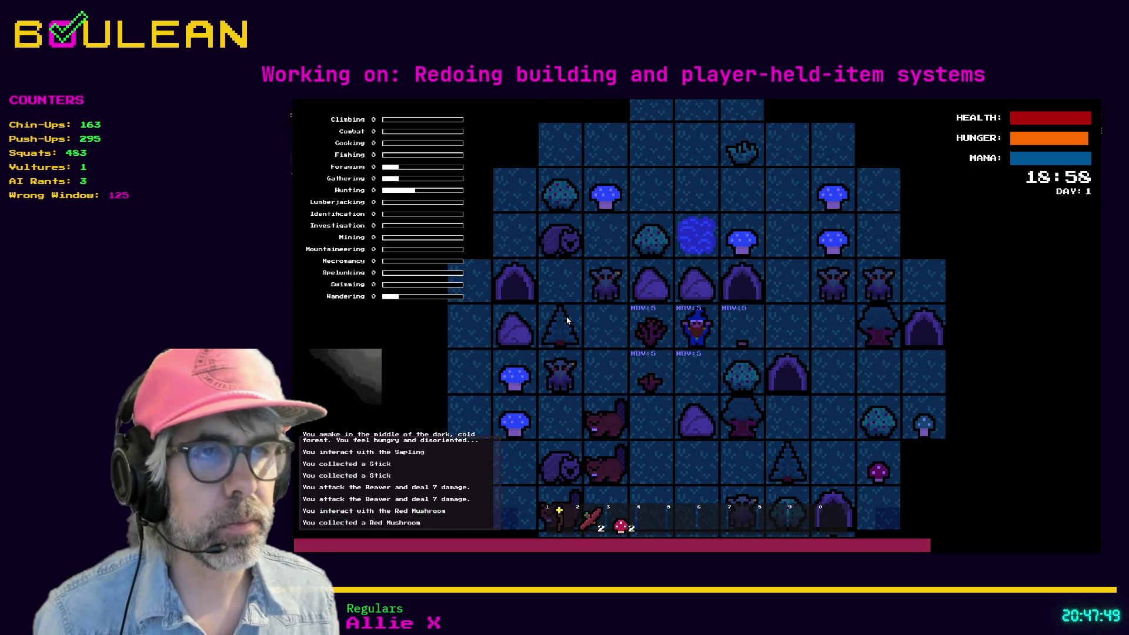
key("Left")
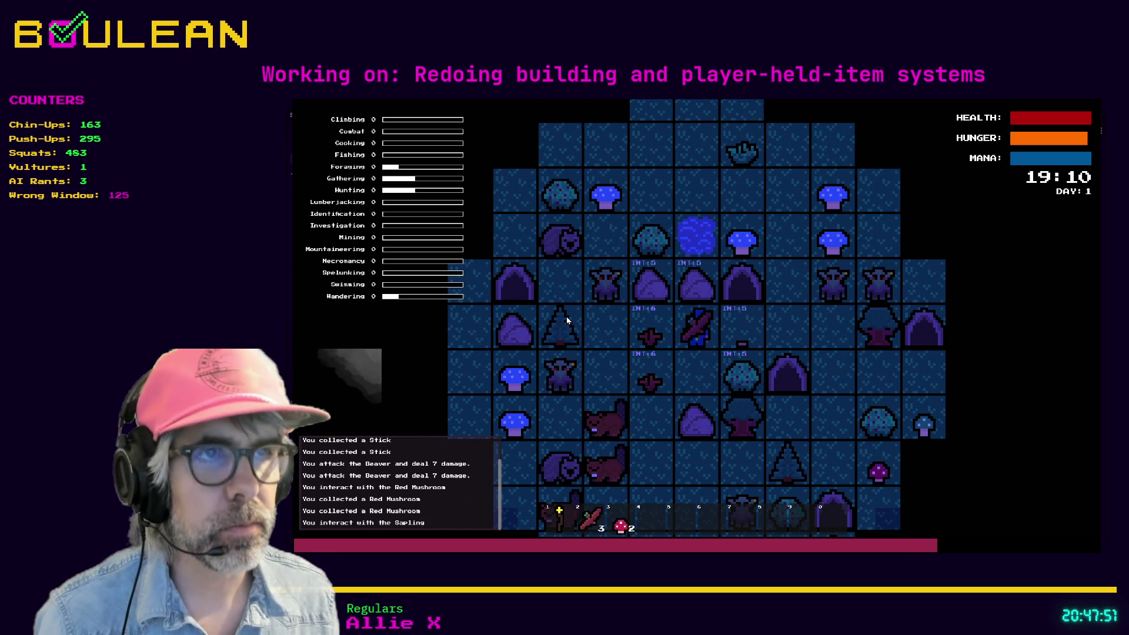
key("e")
key("Down")
key("Down")
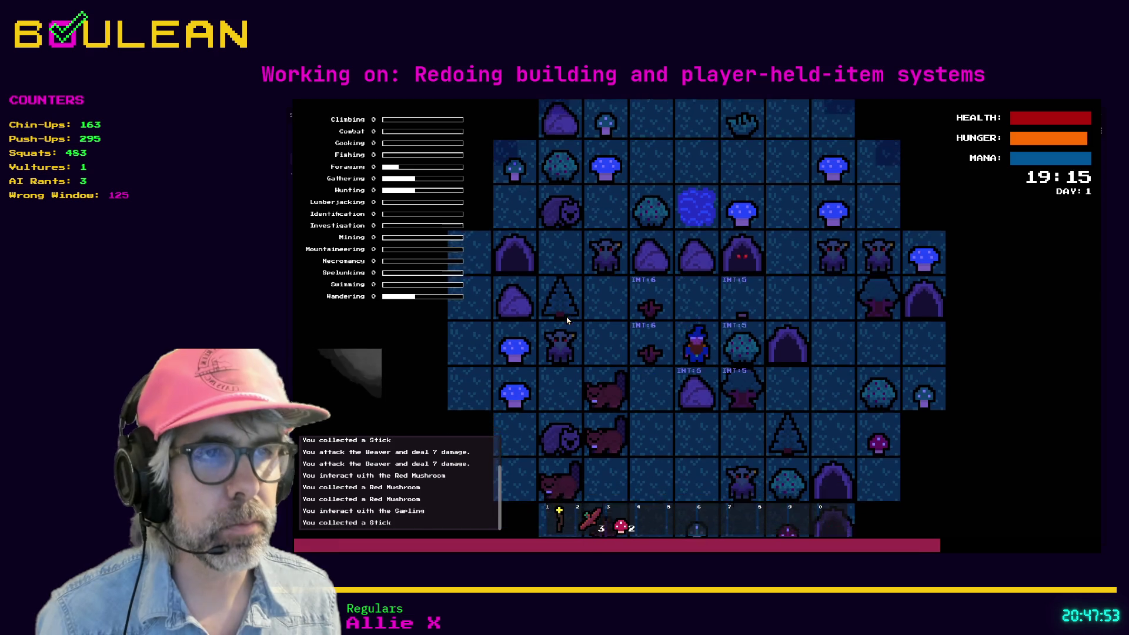
key("e")
key("e")
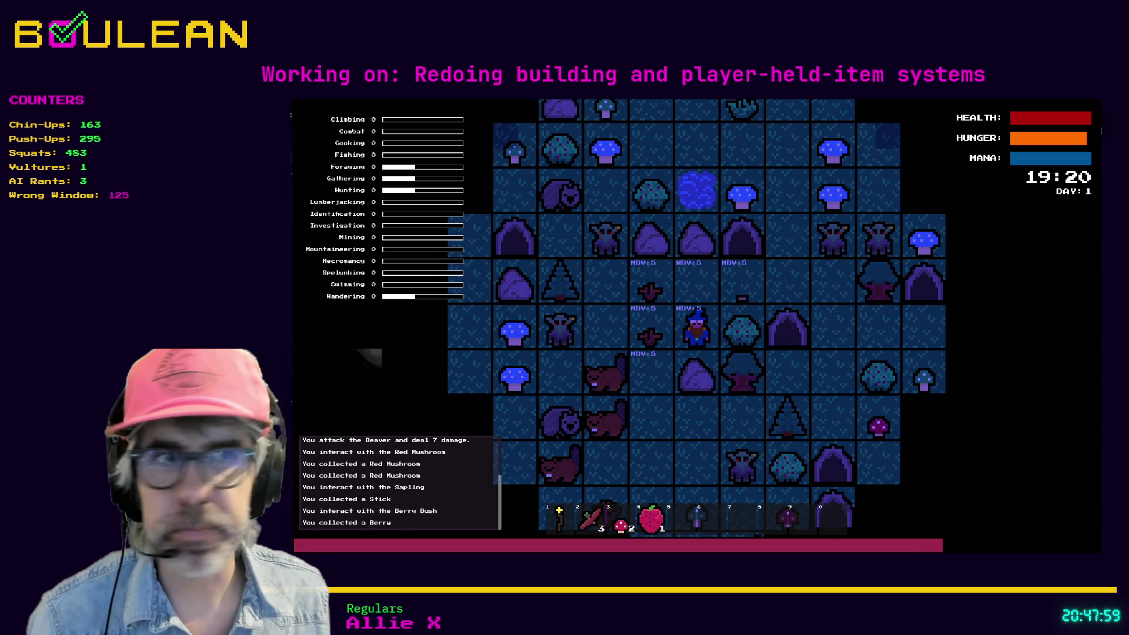
key("Escape")
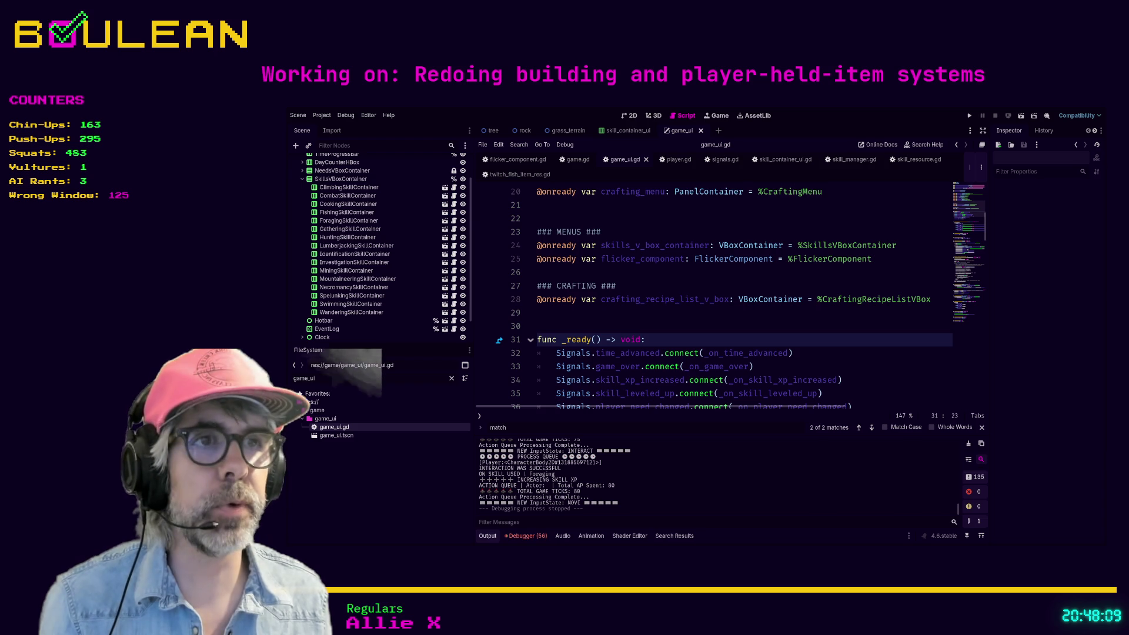
- Put the caret on empty line 29 of game_ui.gd
left_click(640, 317)
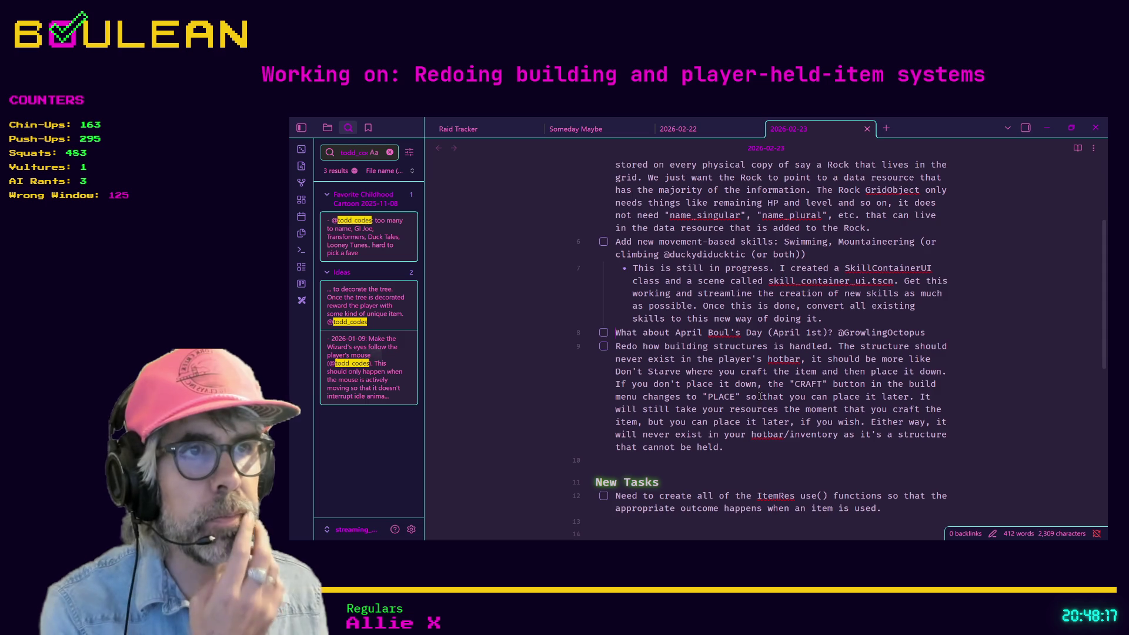
- Scroll through the 2026-02-23 daily note to review its task lists
scroll(759, 400, "up", 1)
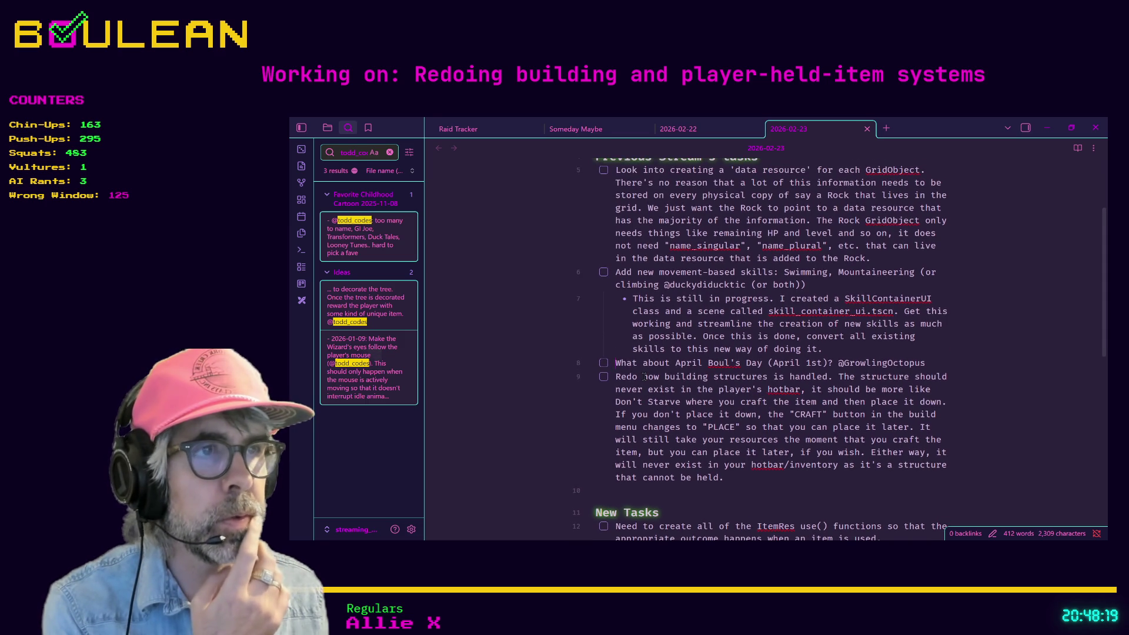
scroll(644, 377, "up", 3)
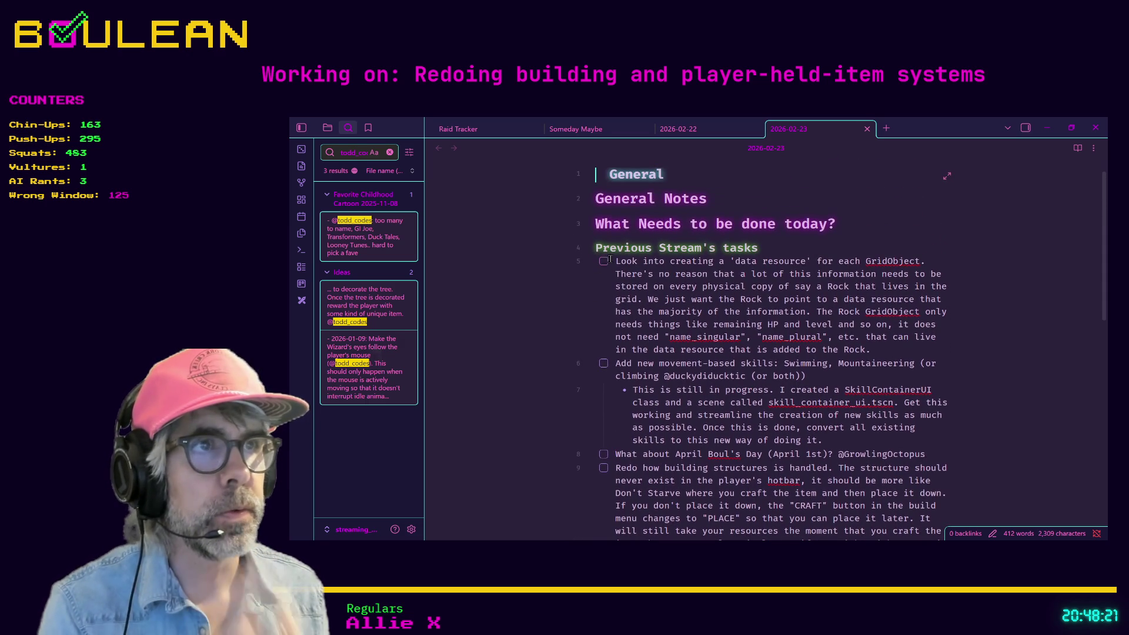
scroll(616, 344, "down", 3)
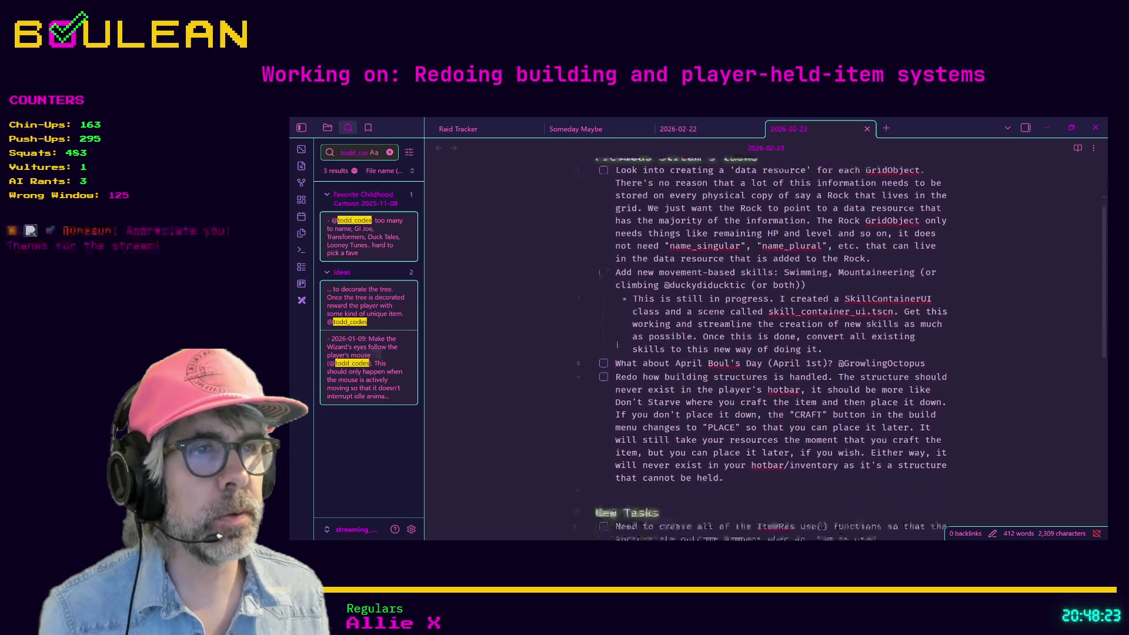
scroll(617, 344, "down", 2)
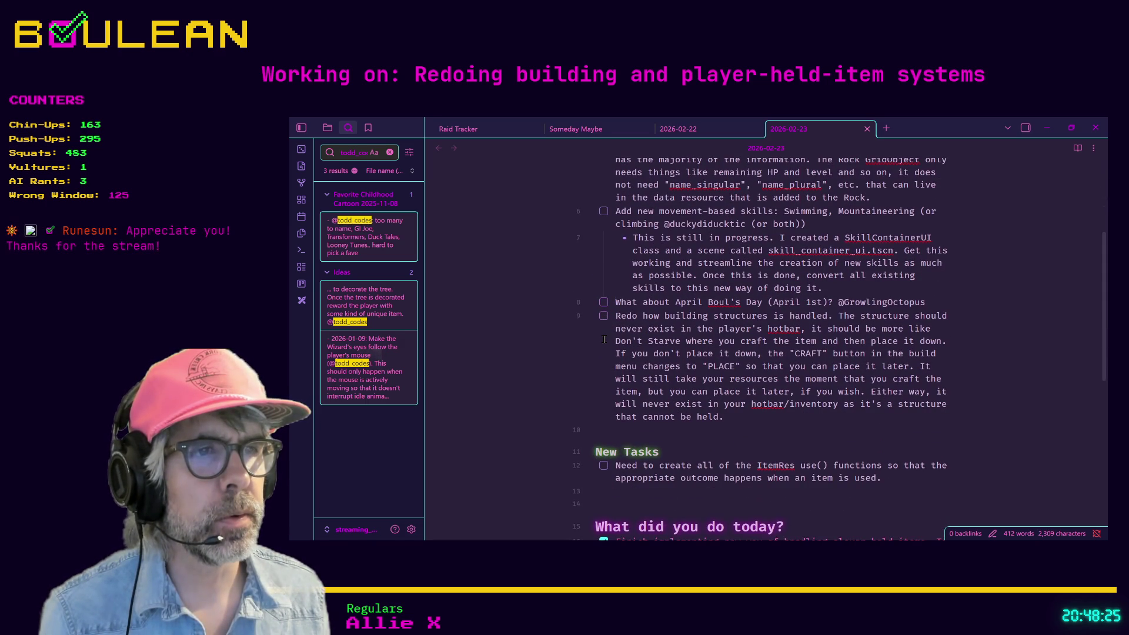
scroll(604, 339, "down", 1)
scroll(604, 340, "down", 1)
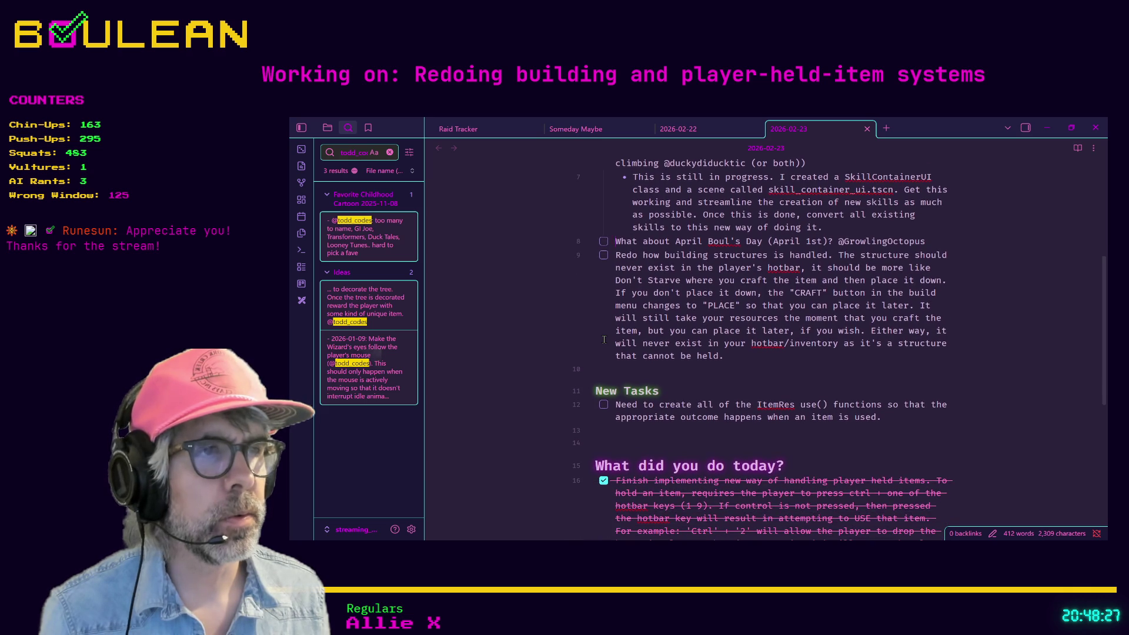
scroll(606, 347, "down", 2)
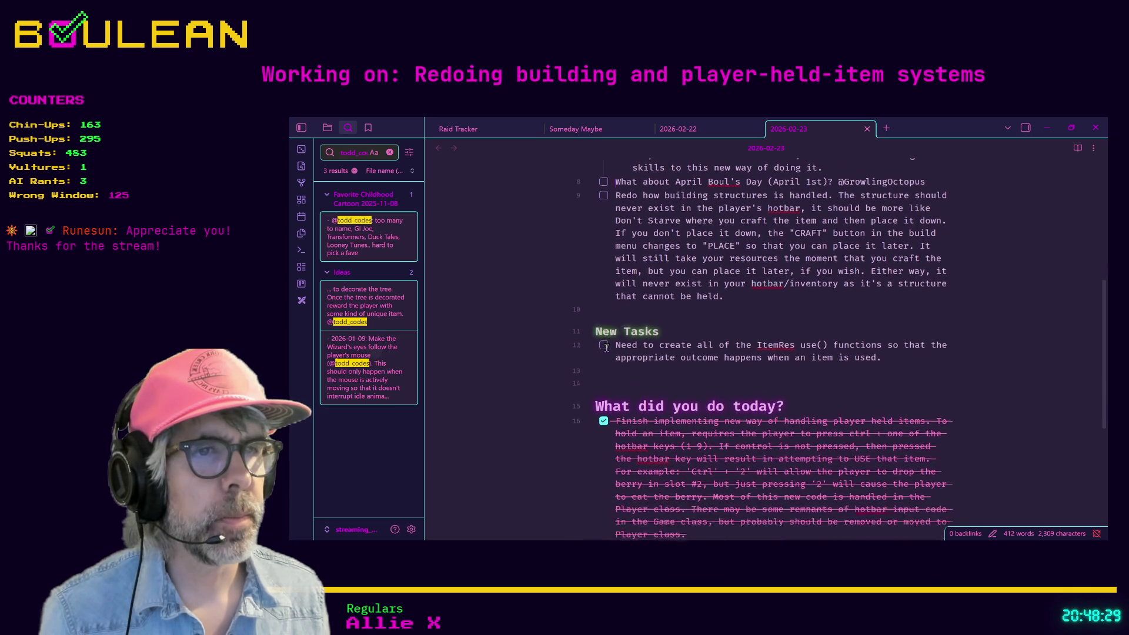
scroll(606, 348, "up", 2)
scroll(606, 348, "up", 3)
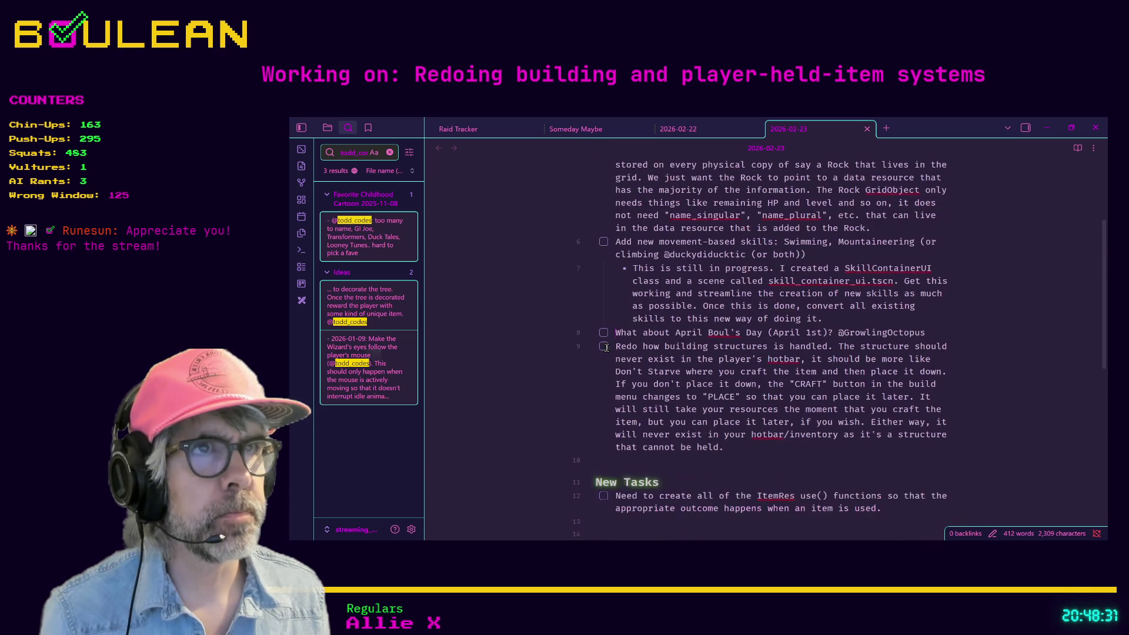
- Check off the movement-based skills task and turn its sub-note into a checked task
left_click(605, 243)
mouse_move(840, 322)
left_mouse_down()
mouse_move(641, 294)
mouse_move(634, 283)
left_mouse_up()
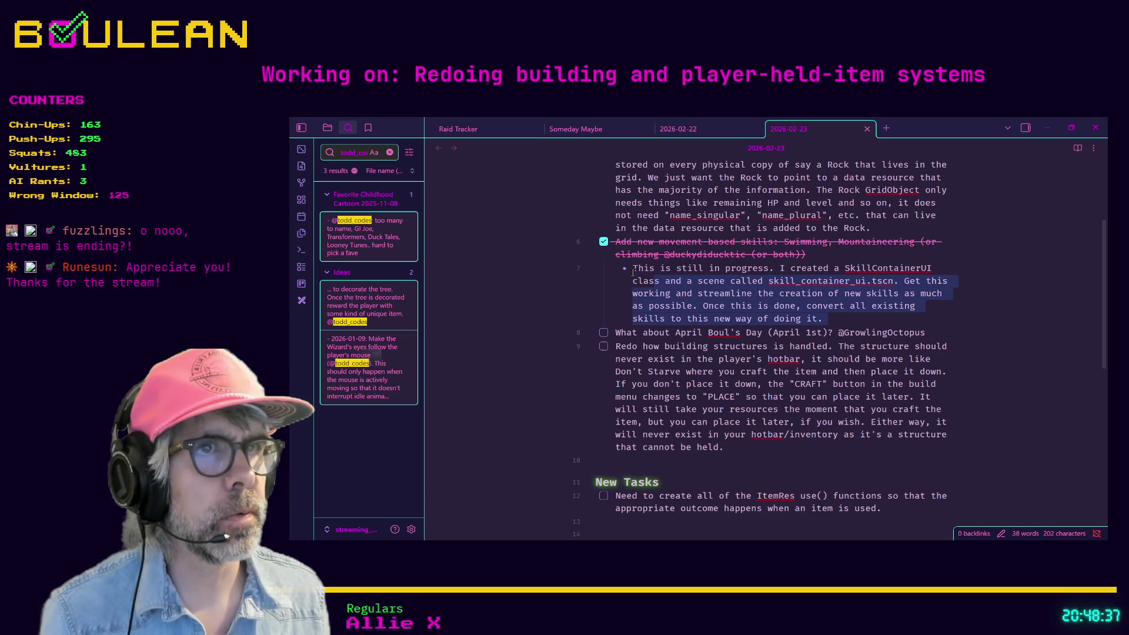
left_click(634, 283)
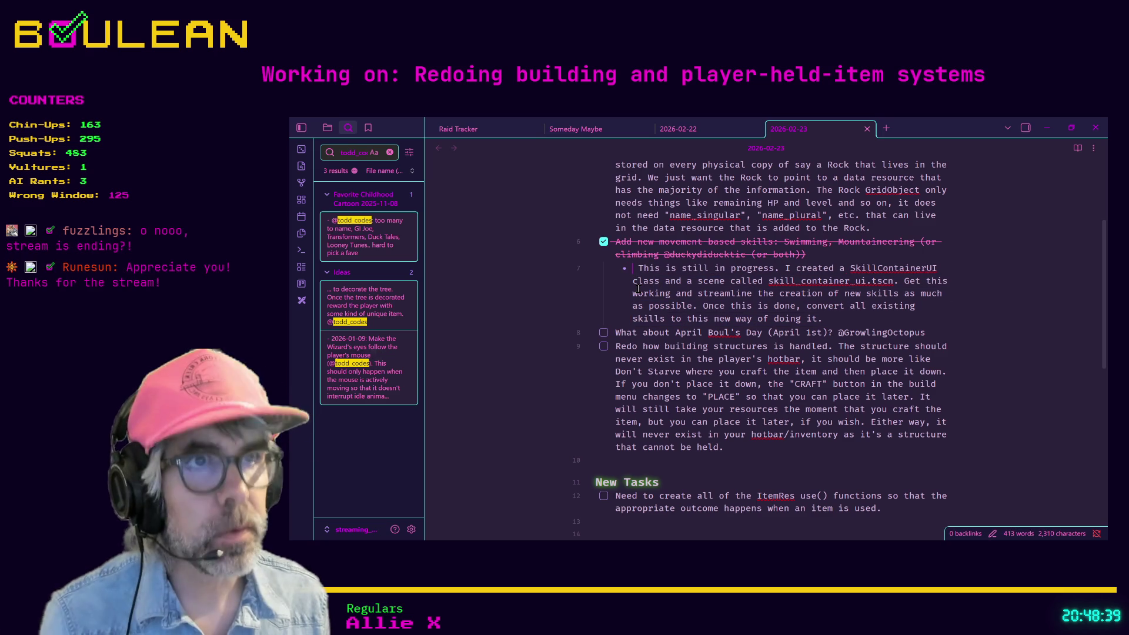
type("[ ]")
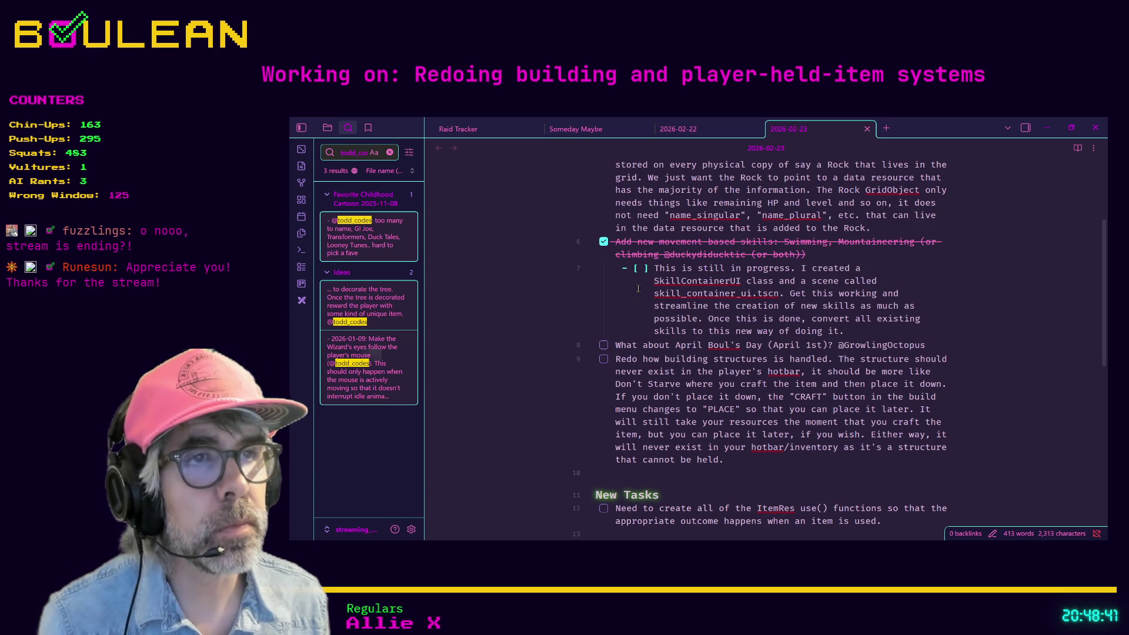
left_click(636, 271)
left_click(623, 268)
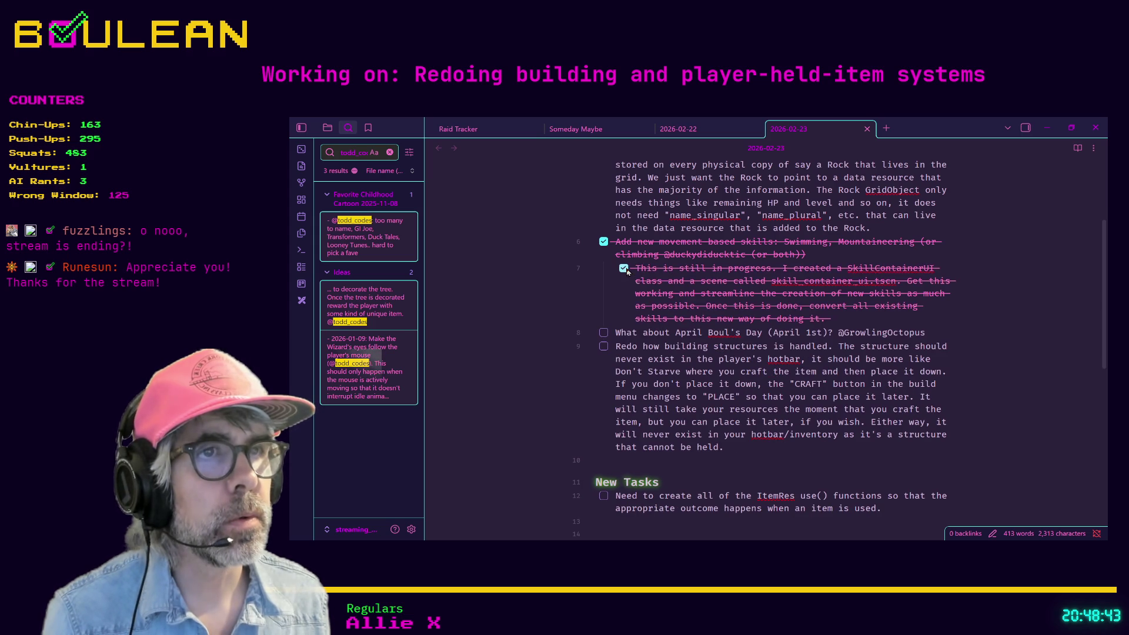
- Cut the two completed task lines and paste them after 'Player class.'
mouse_move(865, 313)
left_mouse_down()
mouse_move(641, 269)
mouse_move(576, 240)
left_mouse_up()
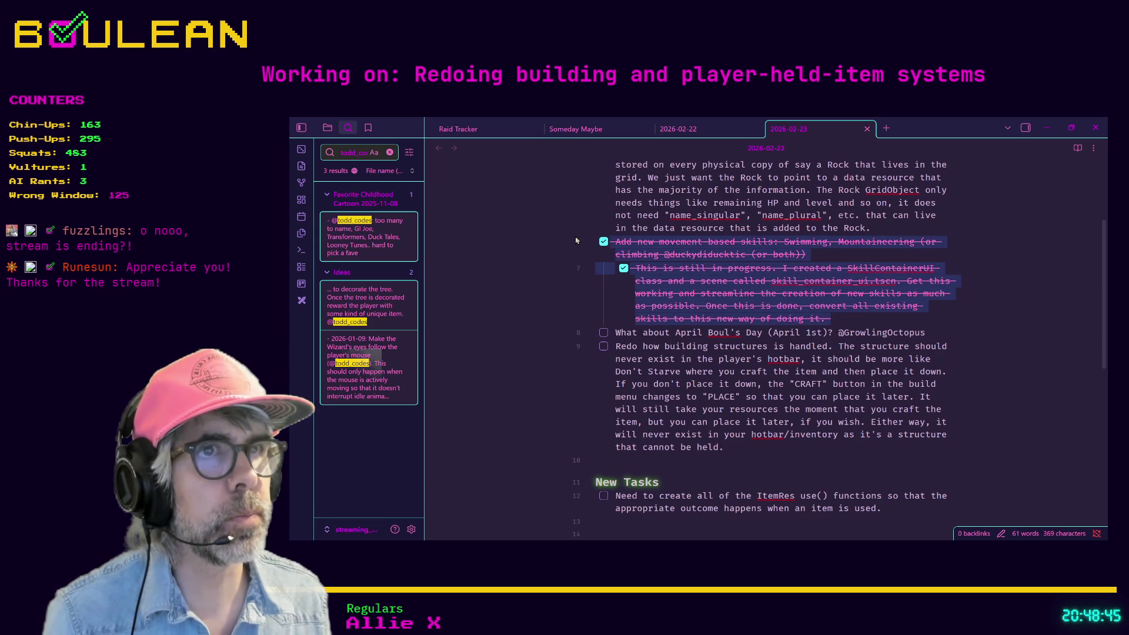
key("BackSpace")
scroll(576, 240, "down", 4)
left_click(705, 394)
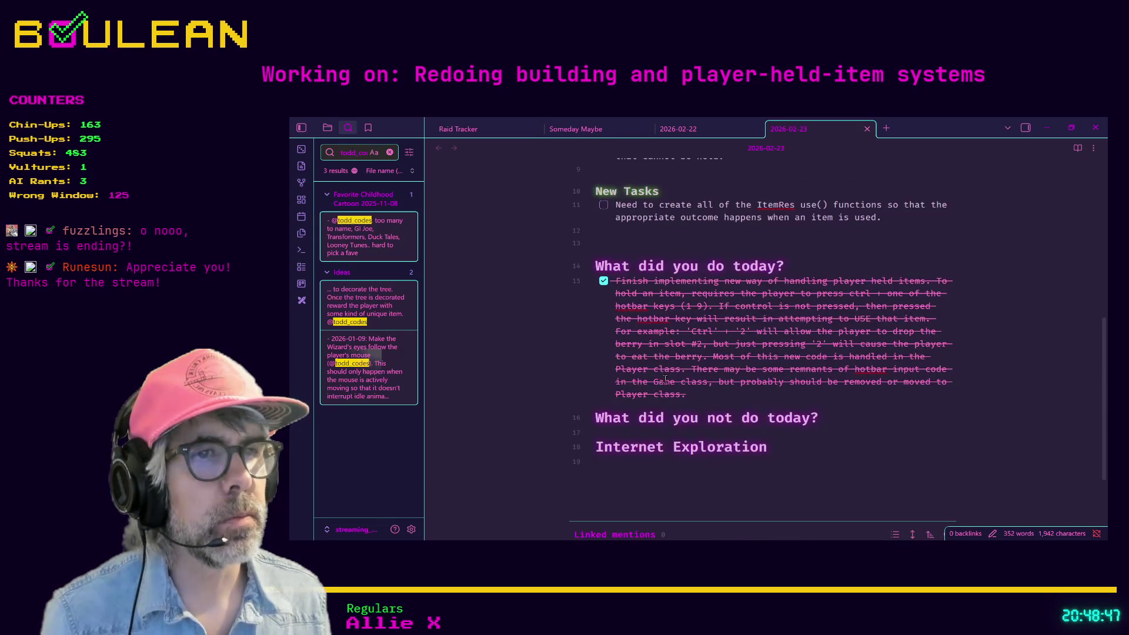
key("Return")
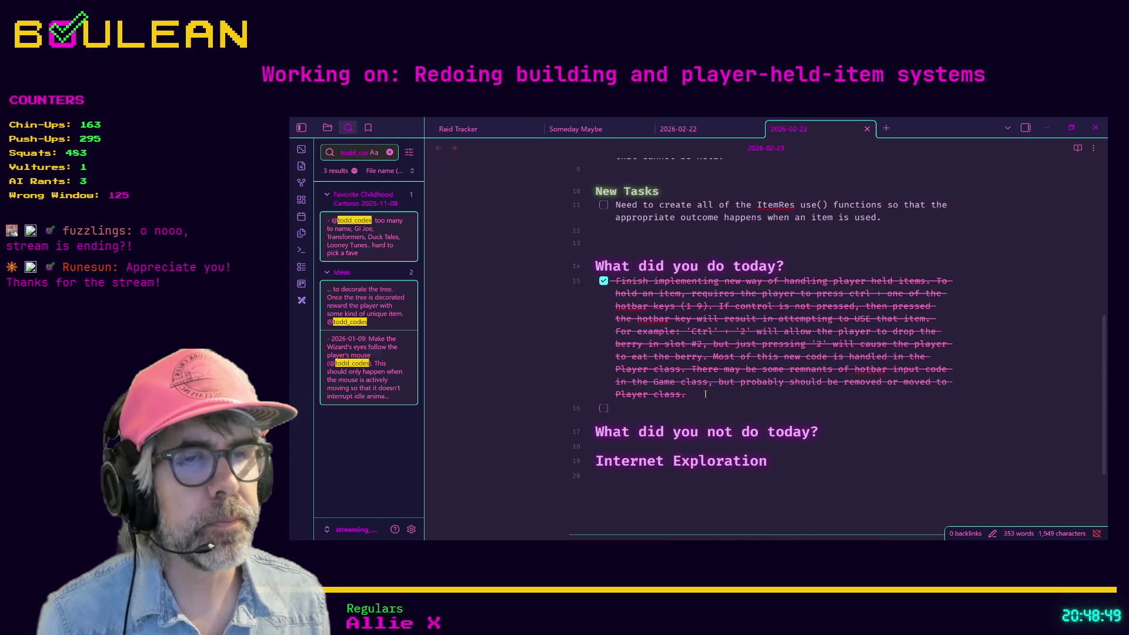
key("BackSpace")
key("ctrl+v")
- Delete the leftover blank line in the tasks and put the caret on the New Tasks heading
scroll(705, 394, "up", 5)
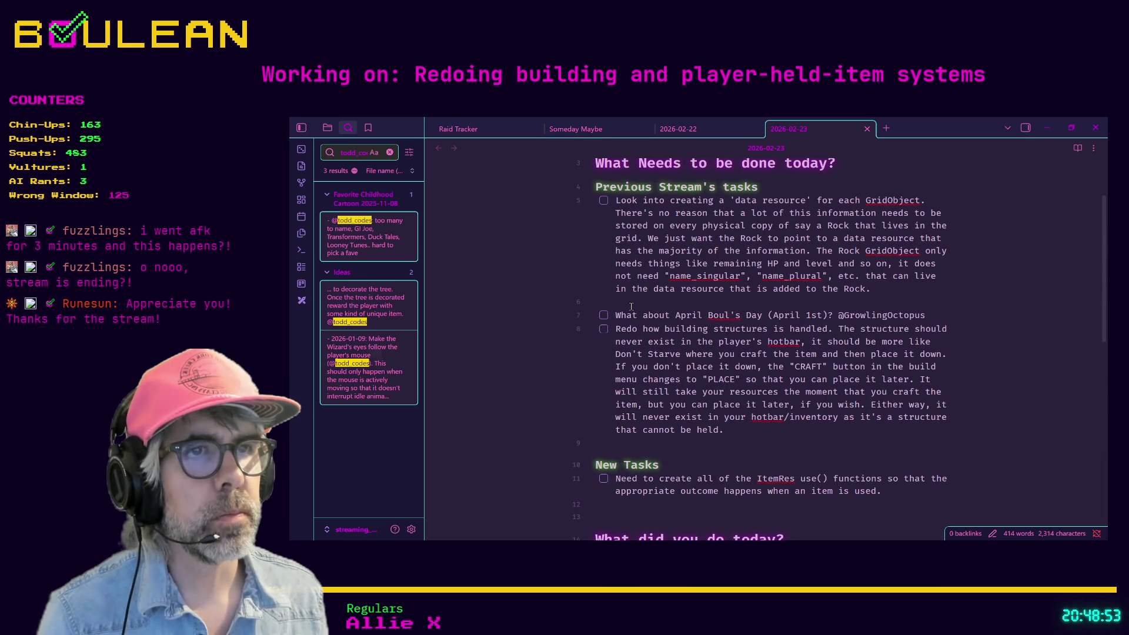
key("BackSpace")
key("ctrl+Home")
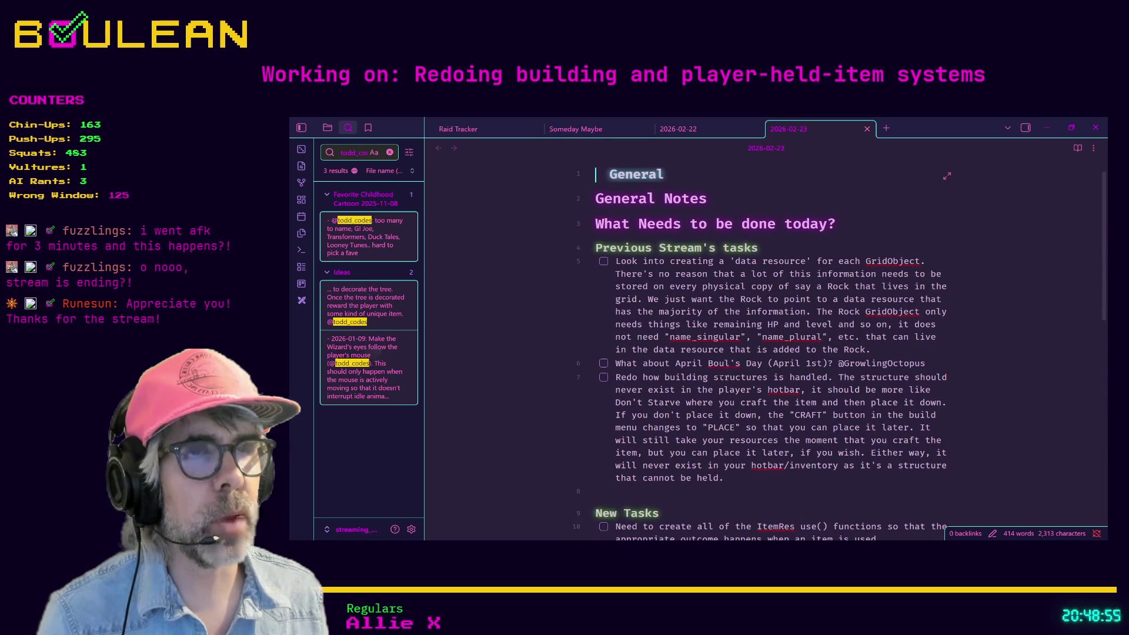
scroll(817, 348, "down", 2)
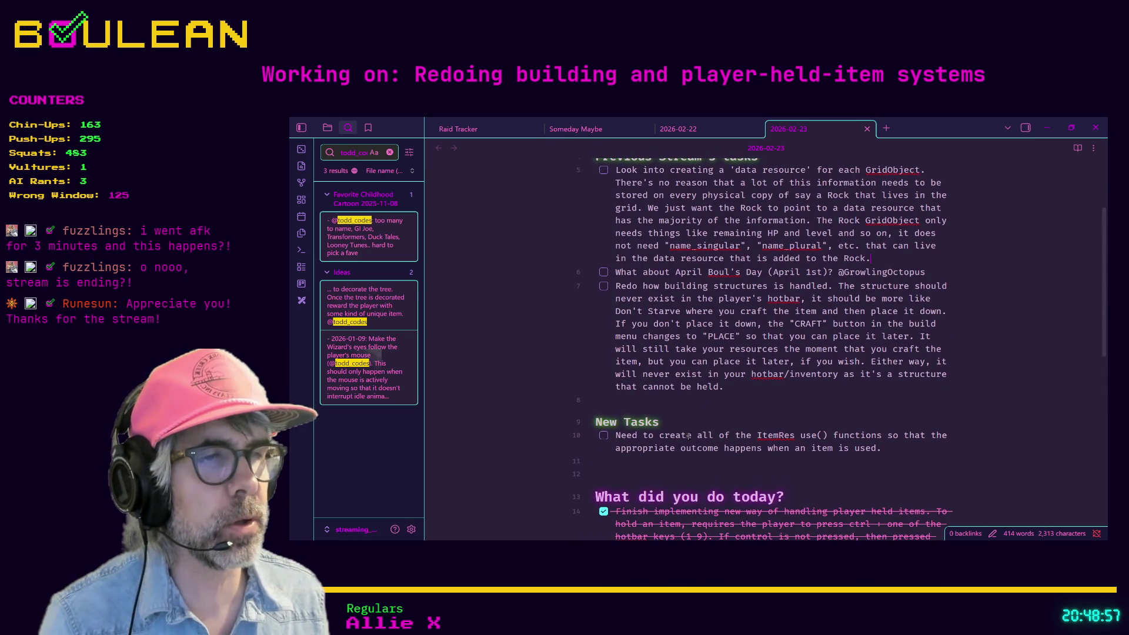
left_click(729, 414)
scroll(730, 420, "up", 2)
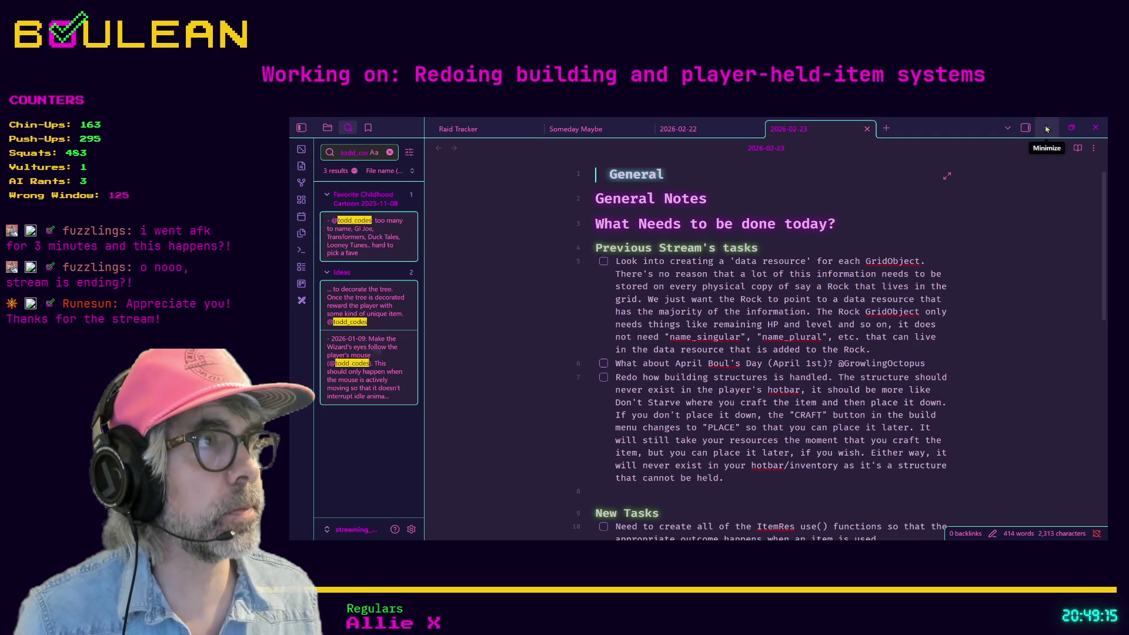
- Minimize Obsidian and put the caret on blank line 30 of game_ui.gd
left_click(1045, 128)
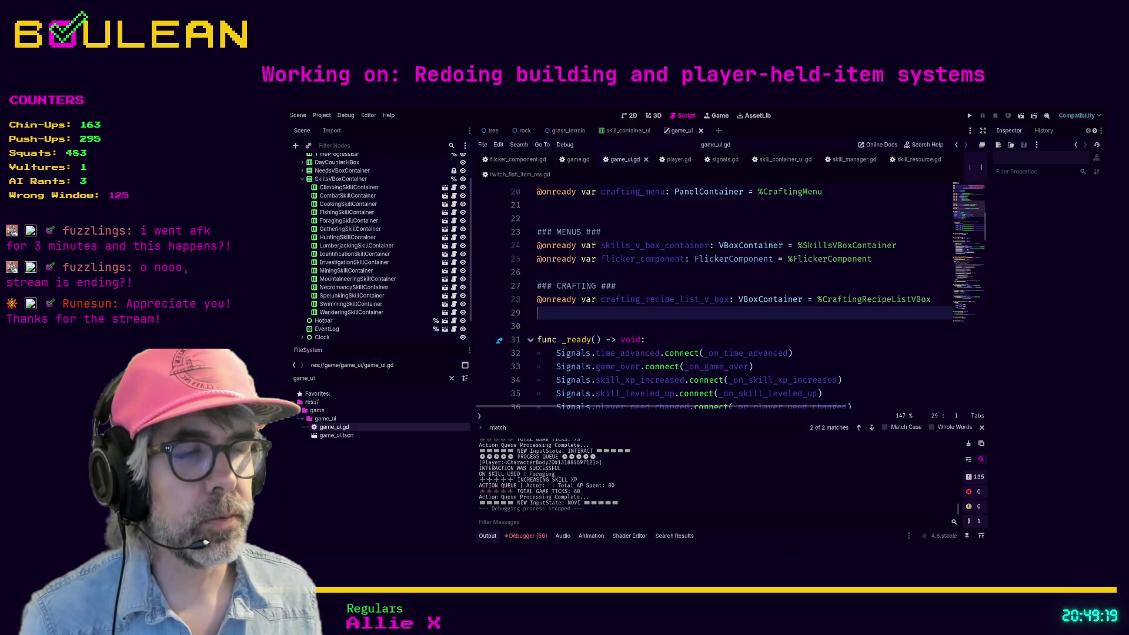
key("Down")
left_click(676, 321)
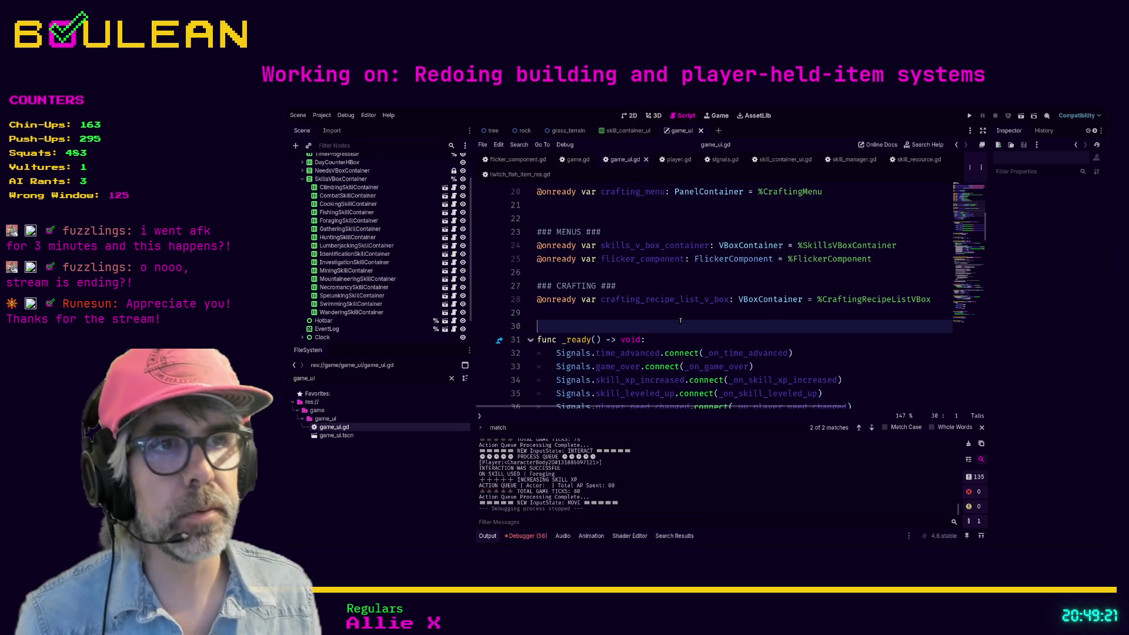